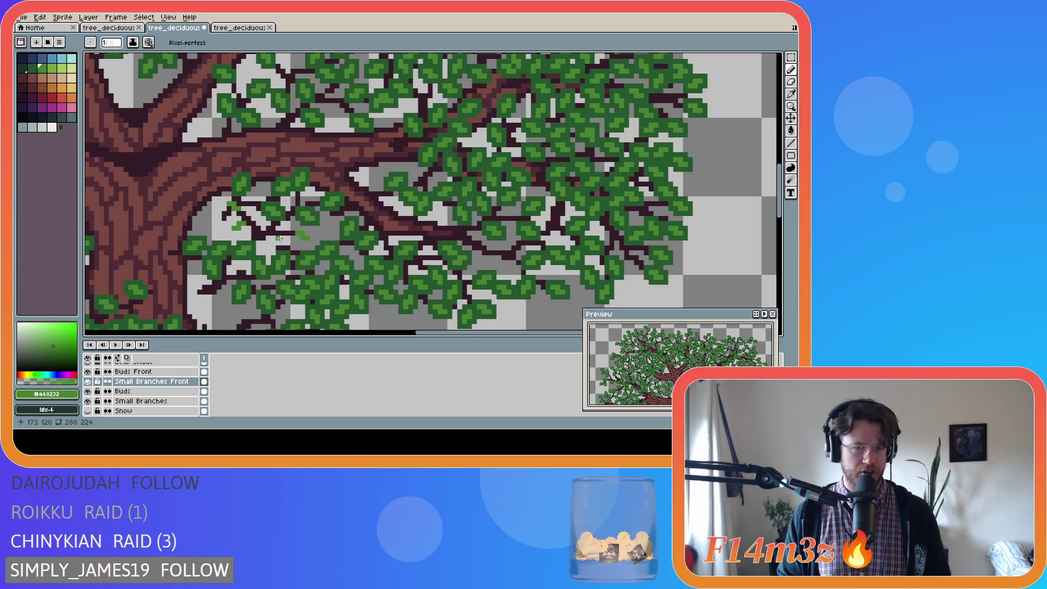
Add green leaf pixels to the thin left branch, undoing one unwanted stroke.
left_click(282, 240)
left_click_drag(284, 241, 286, 240)
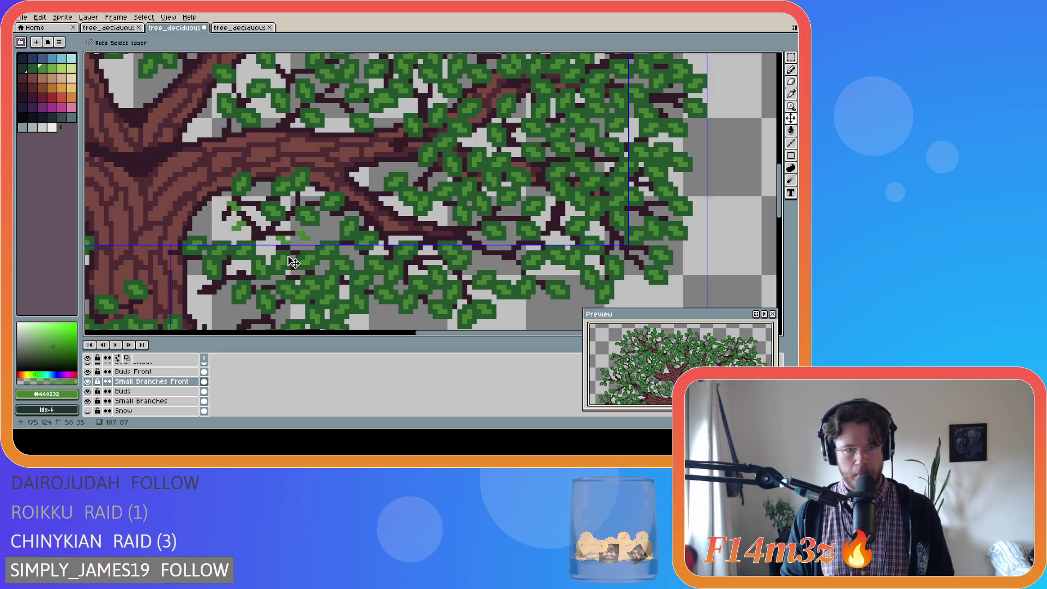
left_click(248, 213)
key("ctrl")
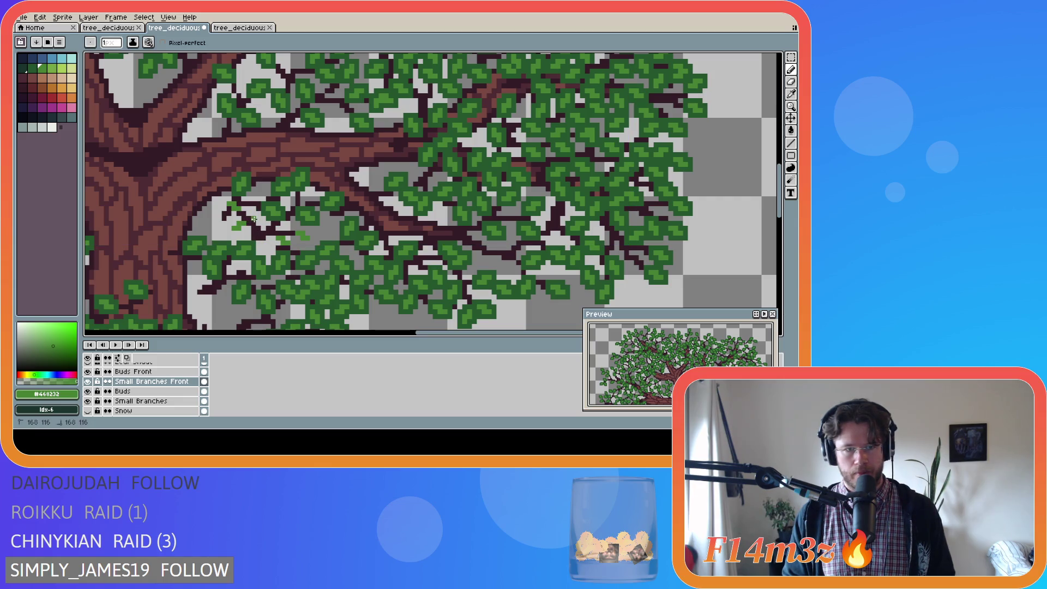
key("ctrl+z")
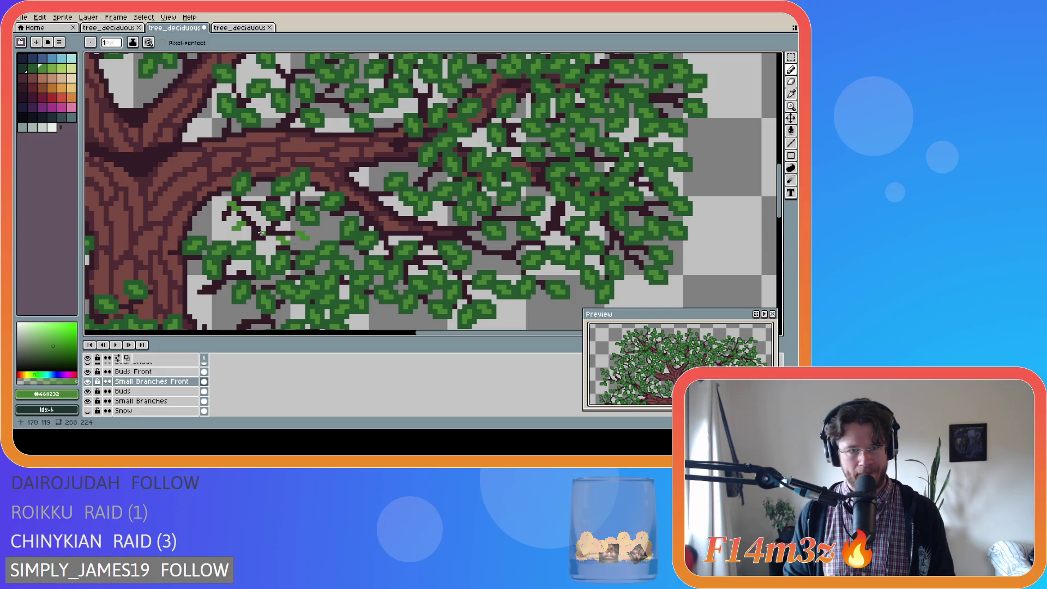
left_click(282, 228)
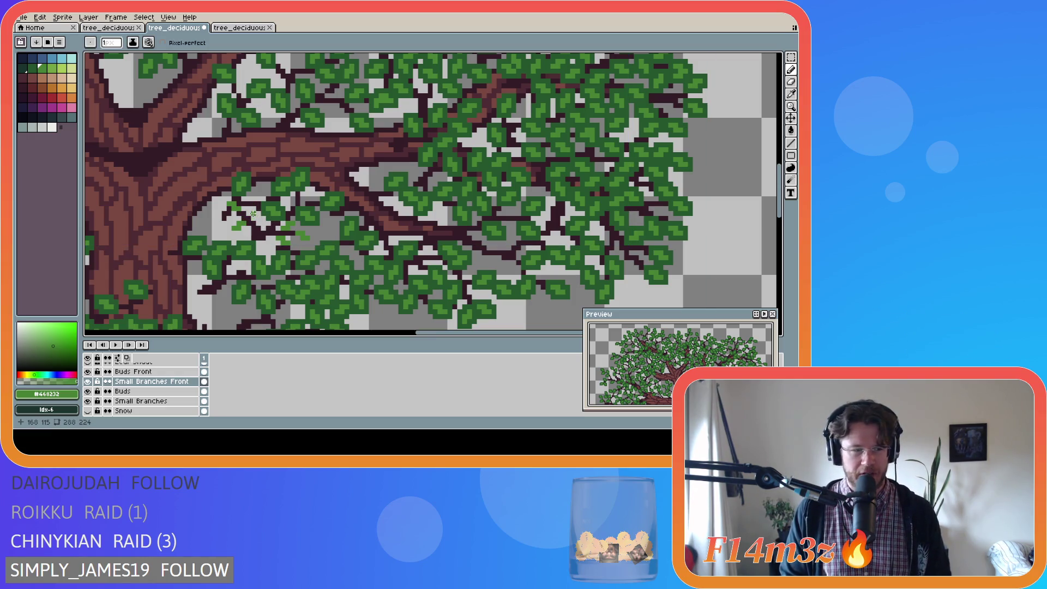
Place two more single green leaf pixels side by side on the small branch.
key("ctrl")
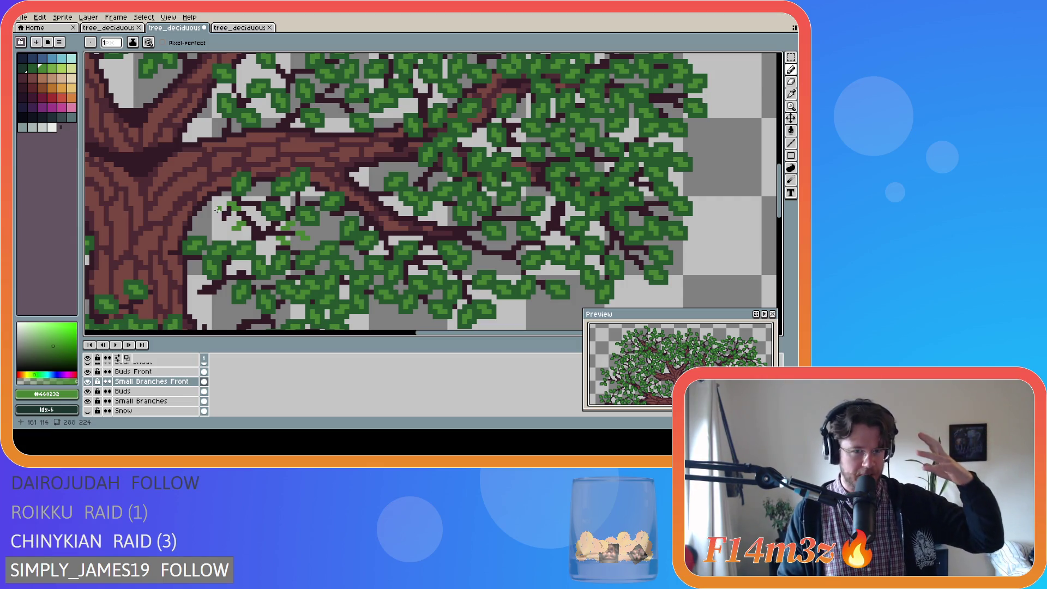
left_click(250, 211)
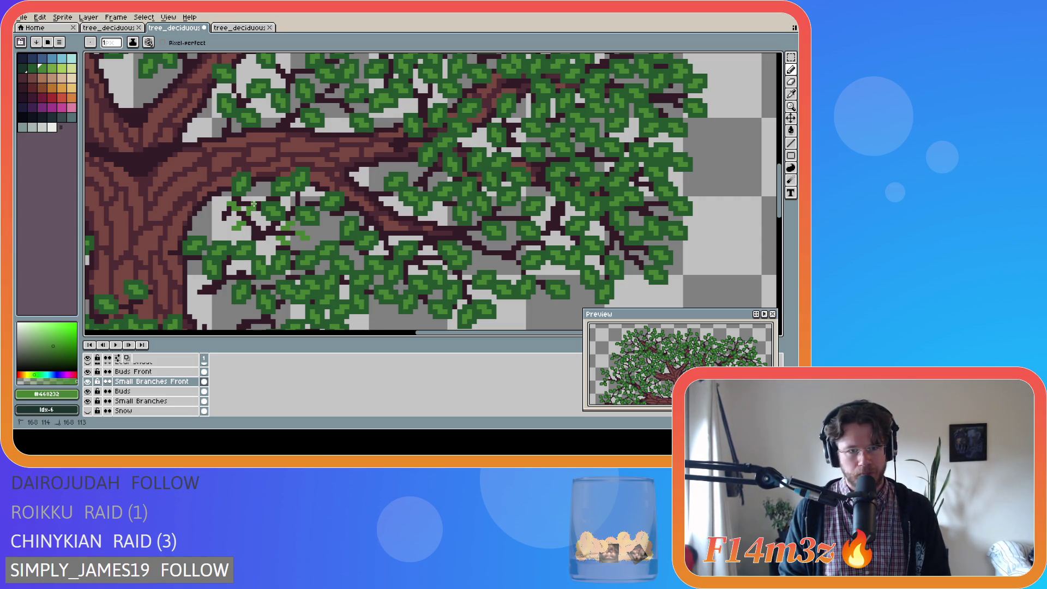
left_click(252, 212)
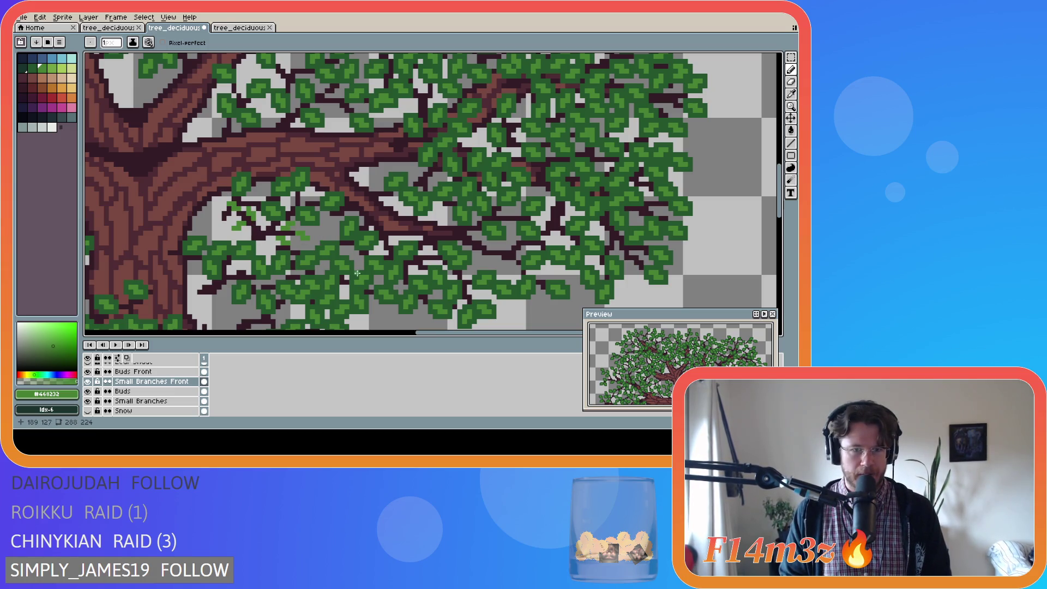
scroll(315, 259, "left", 2)
Save the tree and make the hidden Branches Front Copy layer visible.
key("ctrl+s")
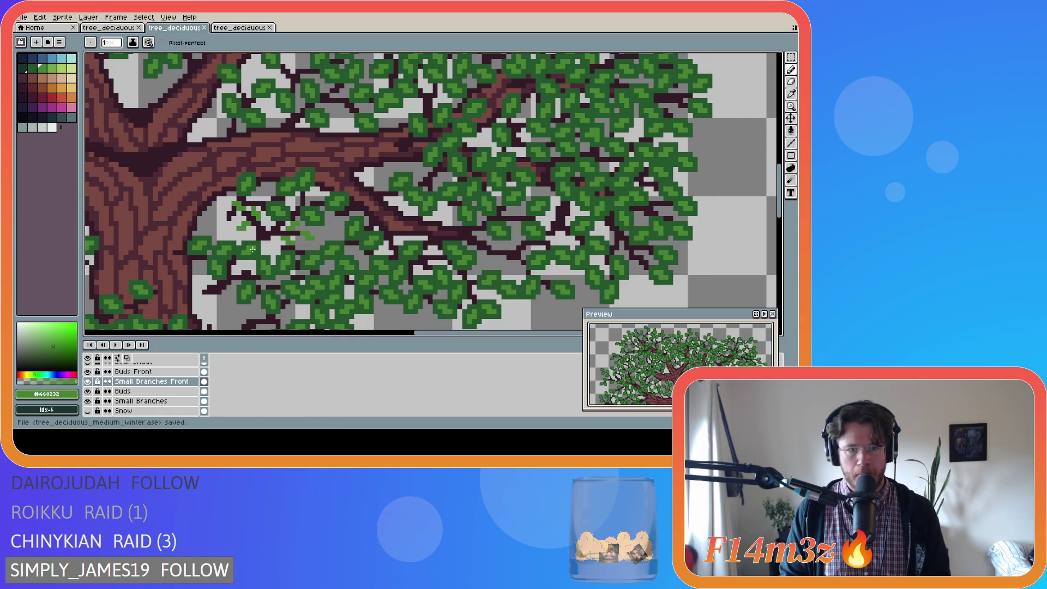
scroll(181, 372, "down", 2)
scroll(182, 371, "down", 3)
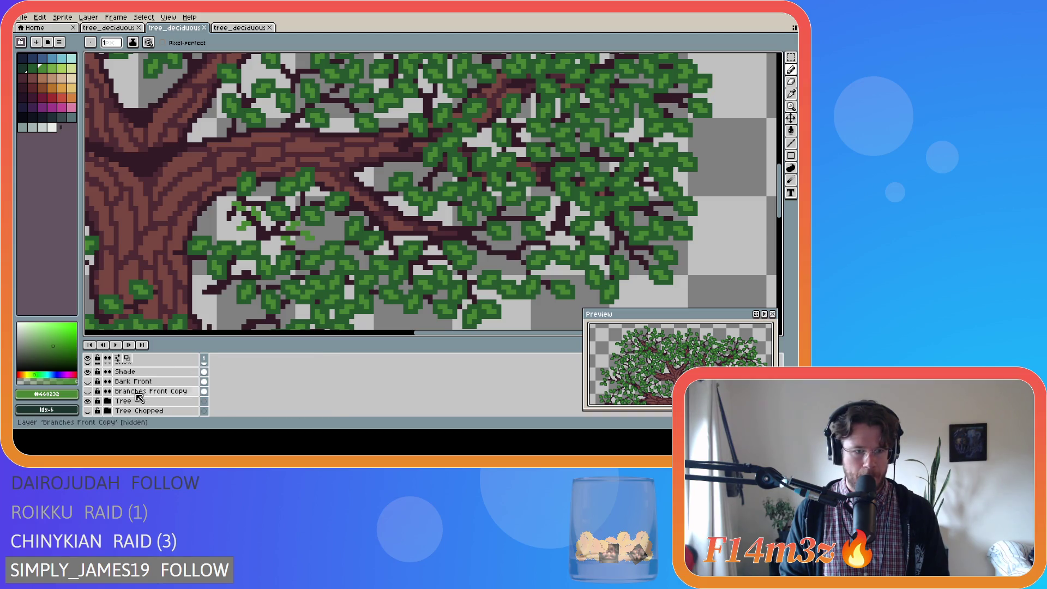
left_click(87, 391)
Eyedrop the darker leaf green #25562e from the canopy as the drawing colour.
scroll(223, 300, "down", 1)
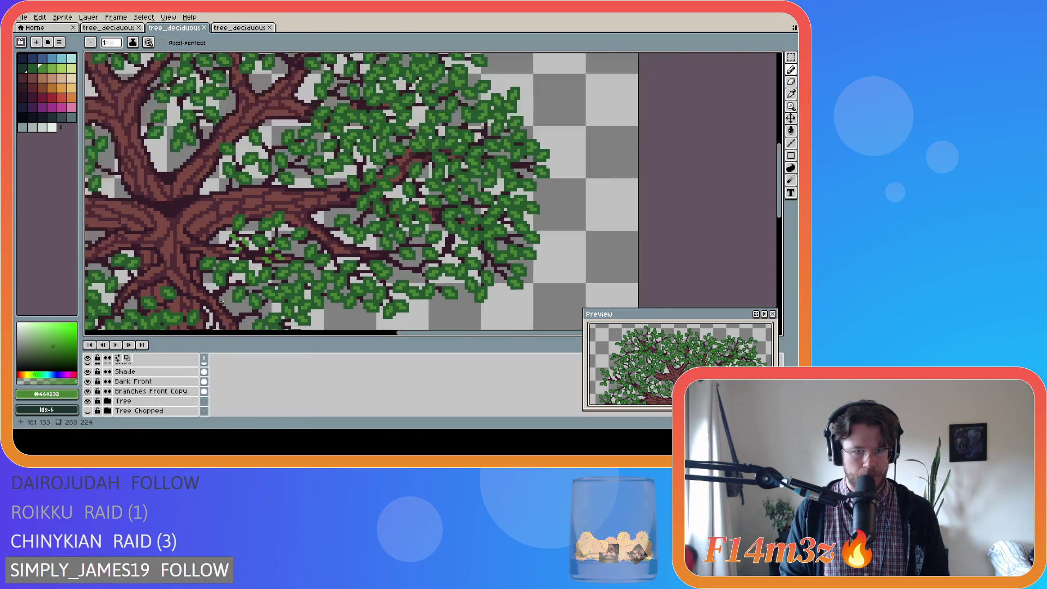
scroll(198, 310, "down", 1)
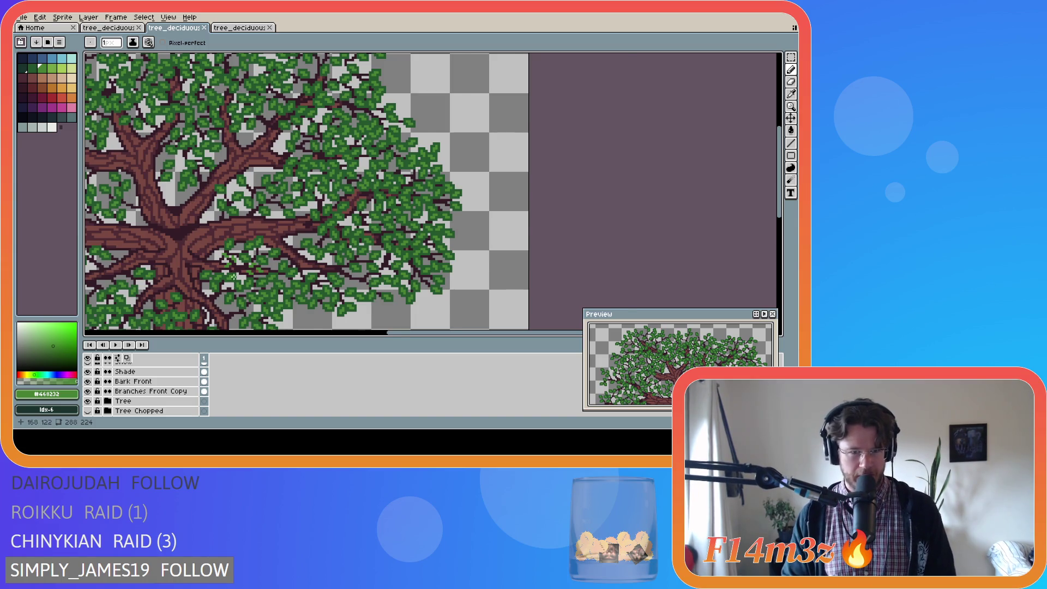
scroll(209, 260, "up", 2)
scroll(209, 260, "down", 3)
scroll(210, 260, "up", 4)
scroll(210, 261, "down", 2)
left_click_drag(442, 332, 385, 332)
scroll(335, 205, "down", 3)
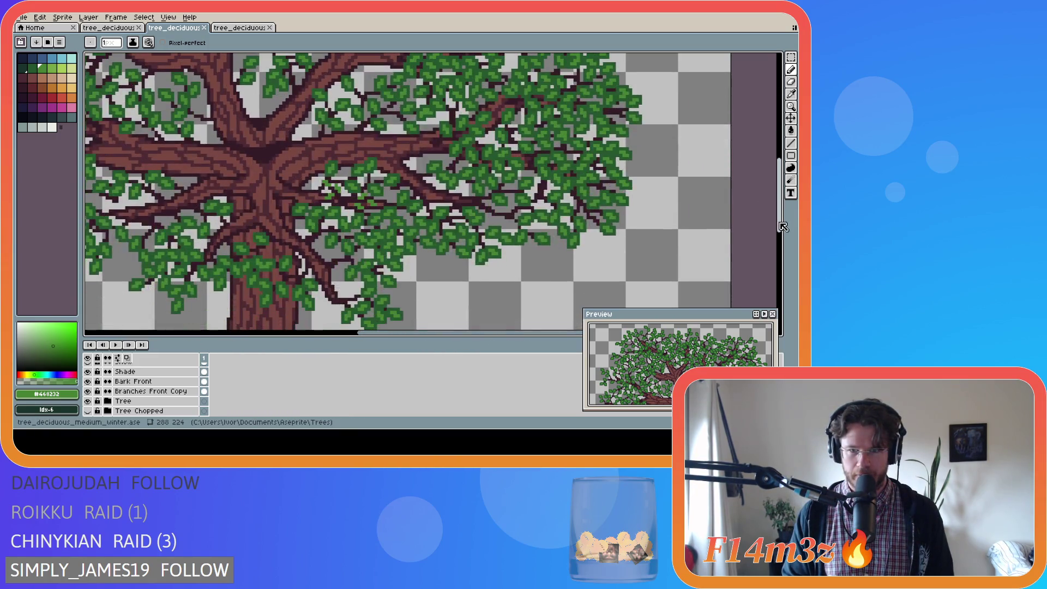
scroll(335, 205, "up", 1)
scroll(355, 198, "up", 2)
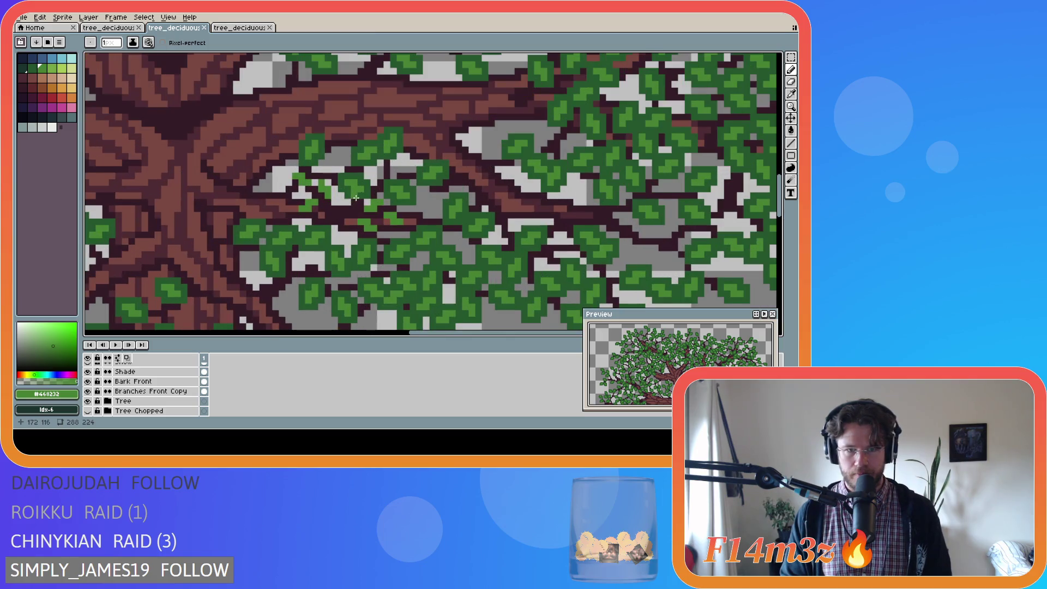
scroll(358, 202, "up", 1)
scroll(358, 202, "down", 1)
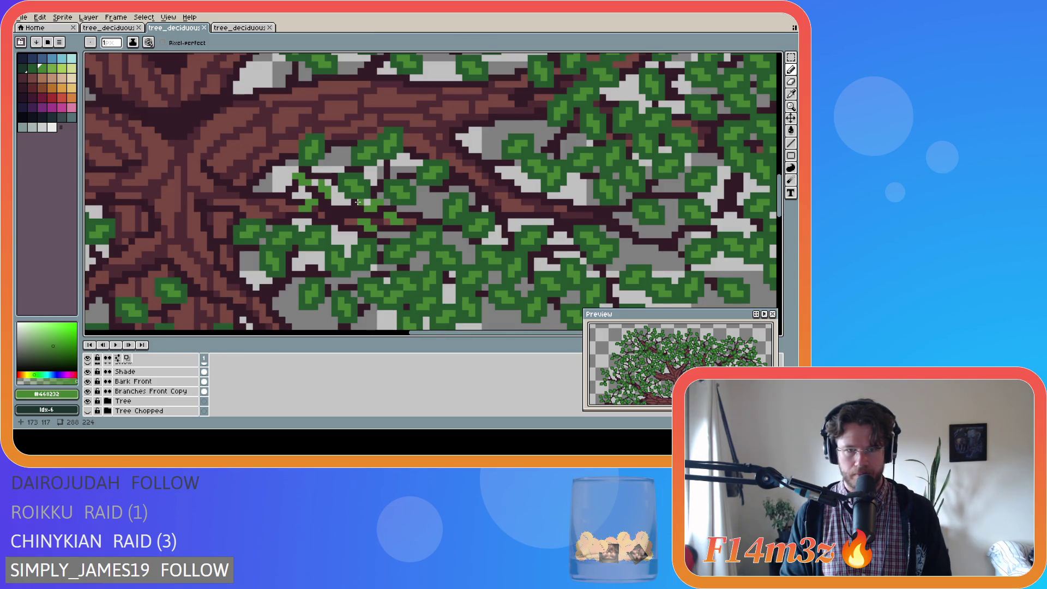
scroll(357, 202, "down", 1)
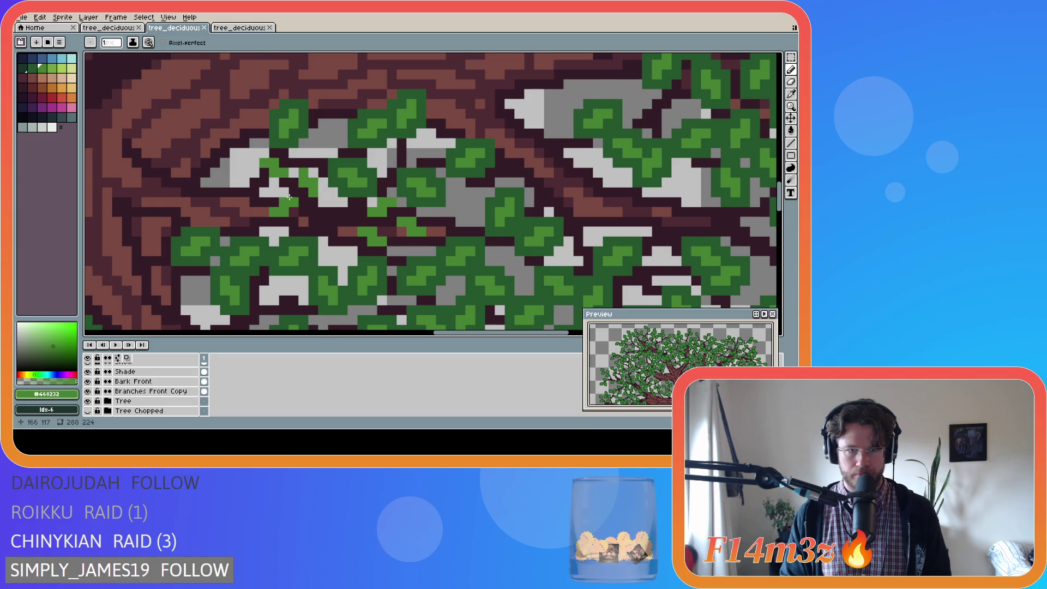
scroll(333, 197, "down", 2)
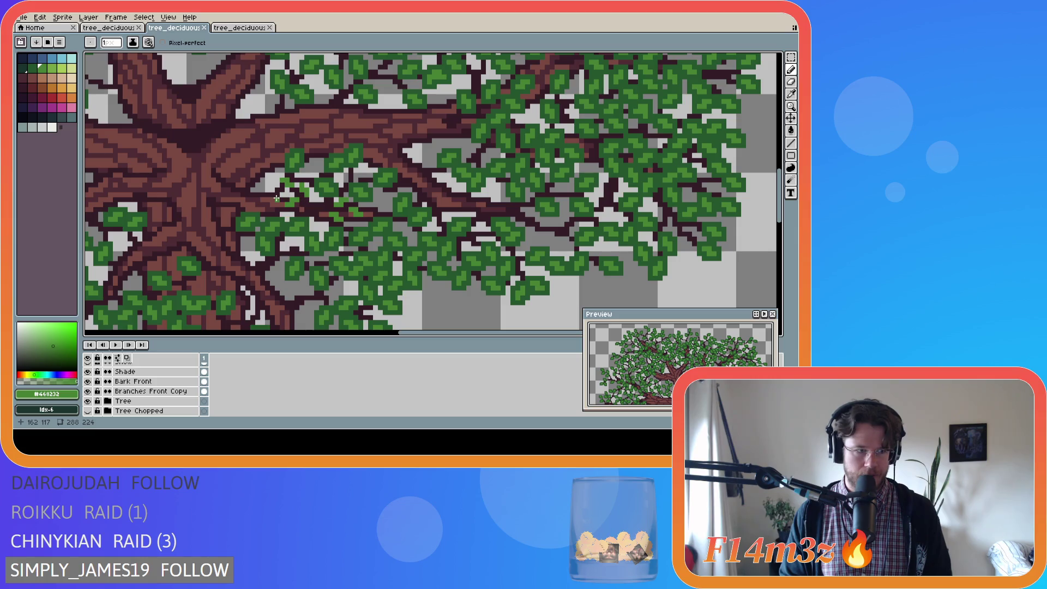
left_click(316, 186, "alt")
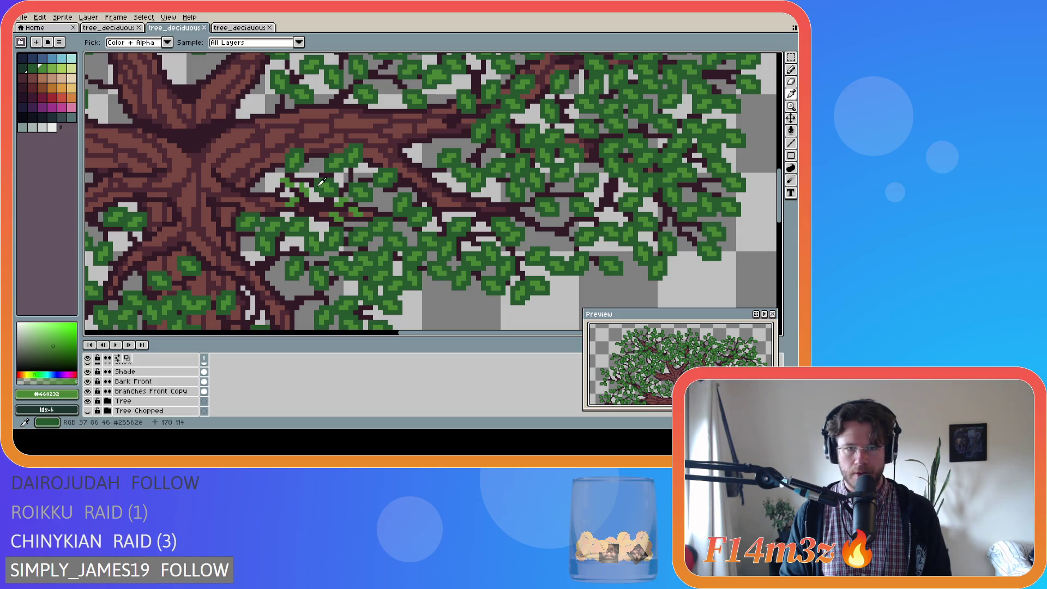
Paint short dark green touch-up strokes over the branches and leaf clusters.
mouse_move(307, 186)
left_mouse_down()
mouse_move(303, 198)
mouse_move(304, 182)
left_mouse_up()
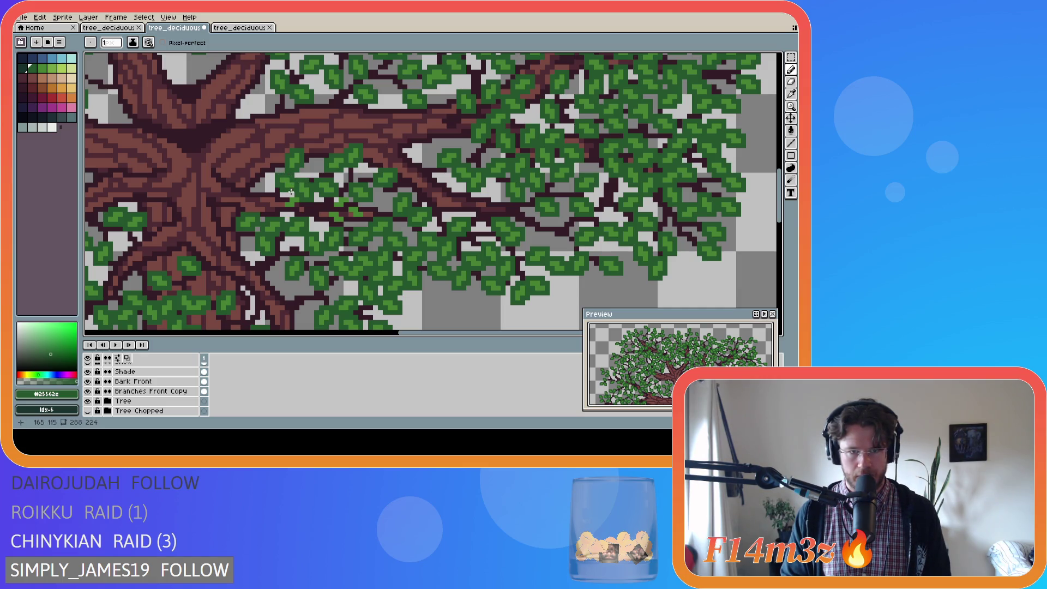
mouse_move(293, 195)
left_mouse_down()
mouse_move(284, 206)
mouse_move(294, 210)
left_mouse_up()
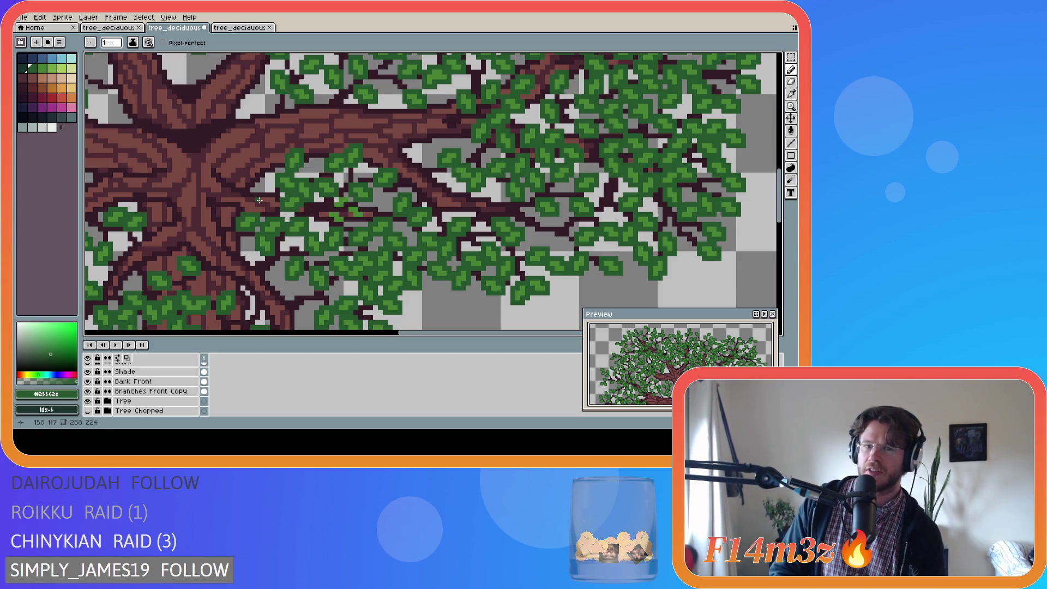
left_click(326, 211)
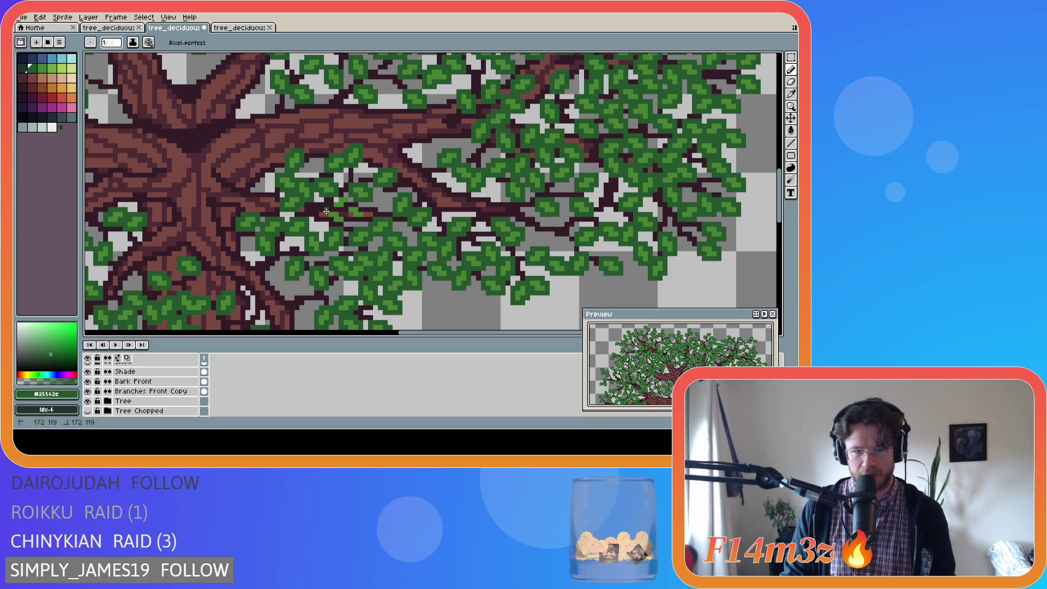
mouse_move(326, 216)
left_mouse_down()
mouse_move(343, 225)
mouse_move(331, 208)
left_mouse_up()
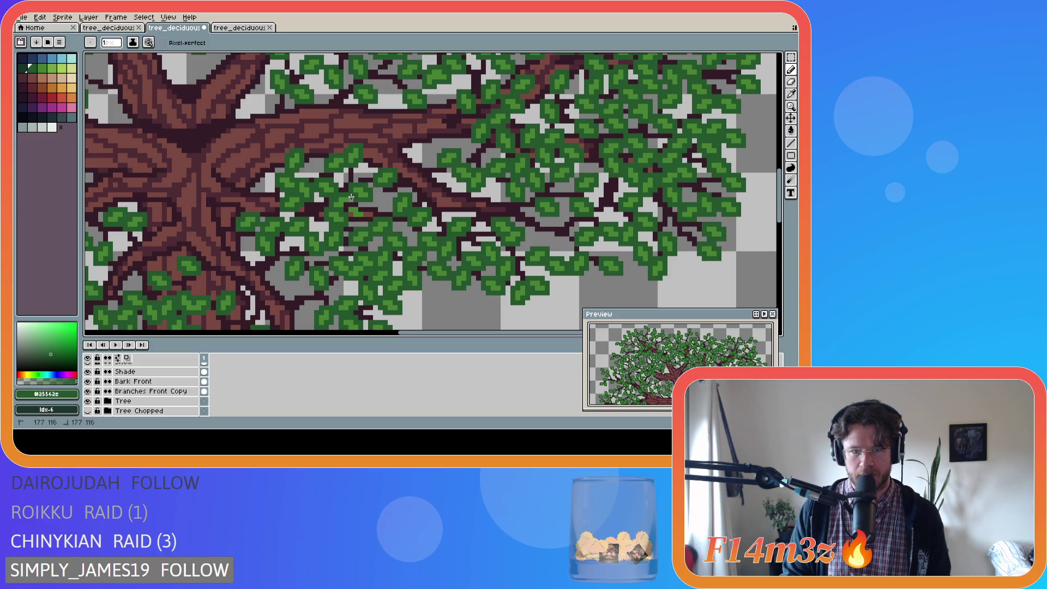
left_click_drag(351, 202, 351, 204)
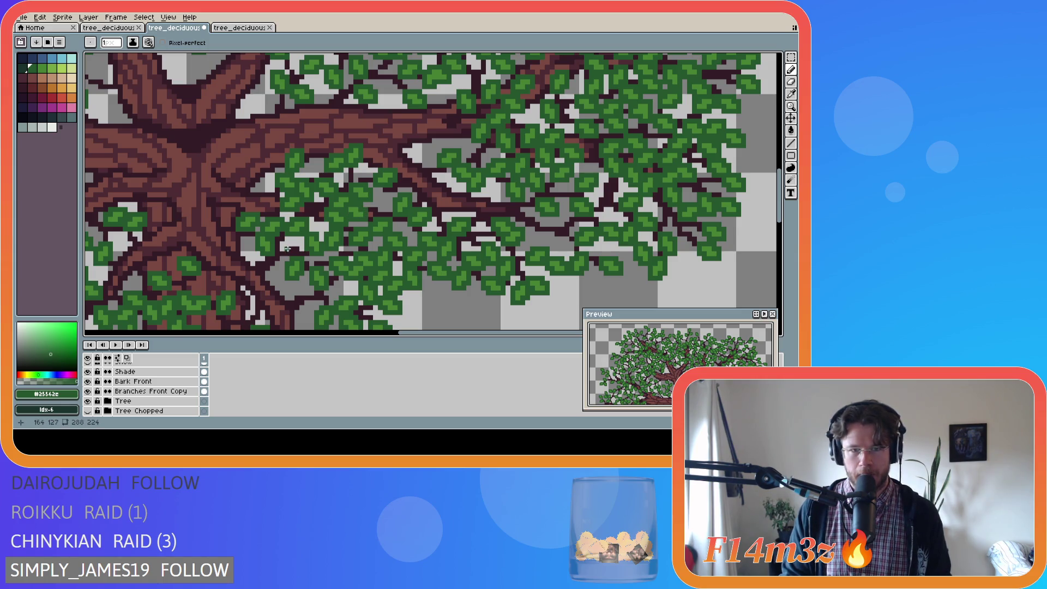
scroll(111, 406, "down", 2)
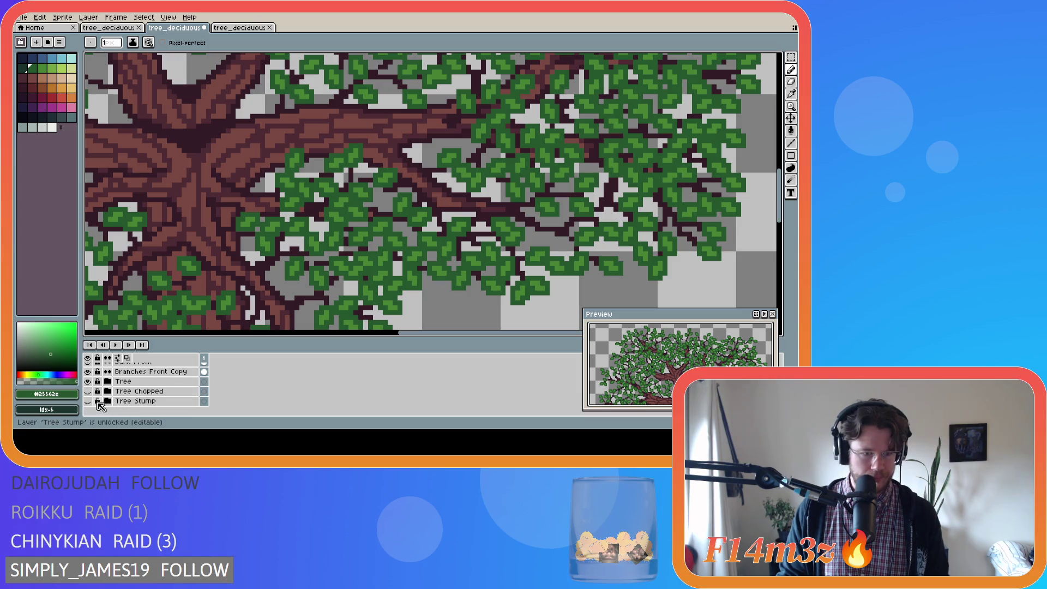
Zoom out, in and out again to review the whole leafed tree on its canvas.
scroll(267, 278, "down", 1)
scroll(267, 278, "down", 1)
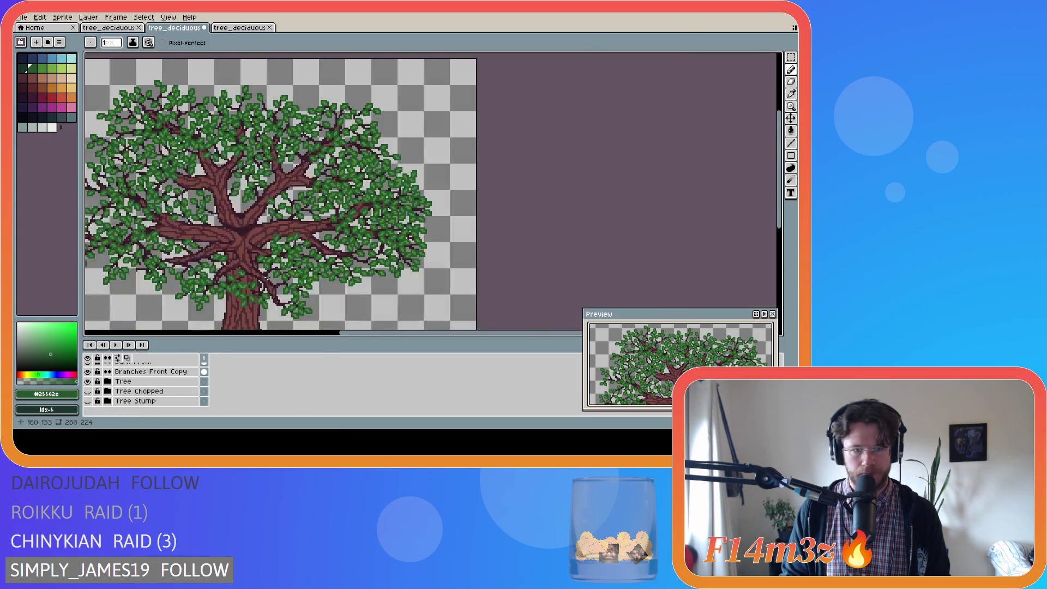
scroll(137, 382, "up", 2)
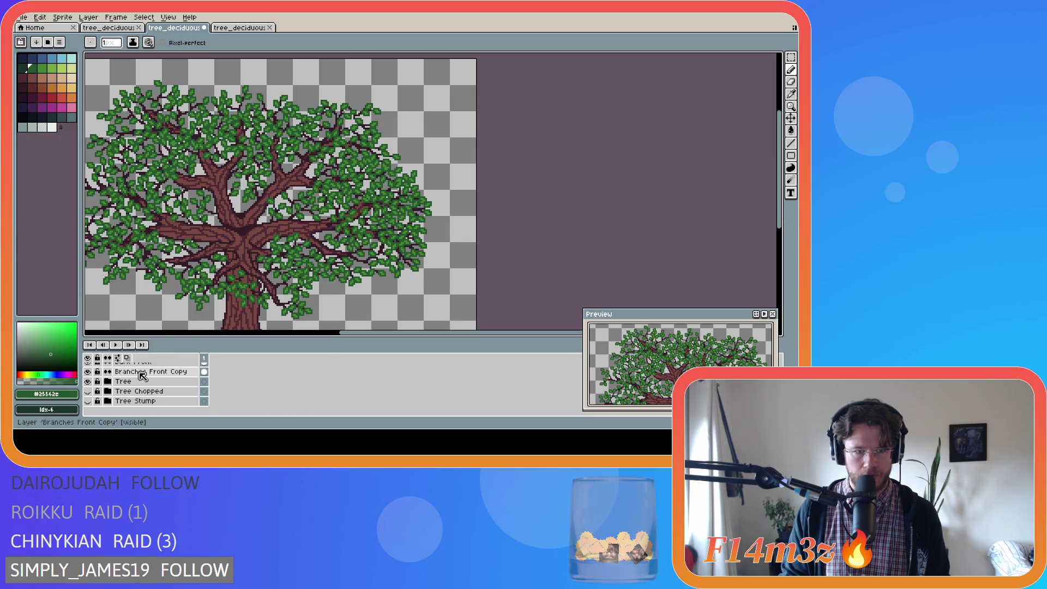
scroll(106, 399, "up", 2)
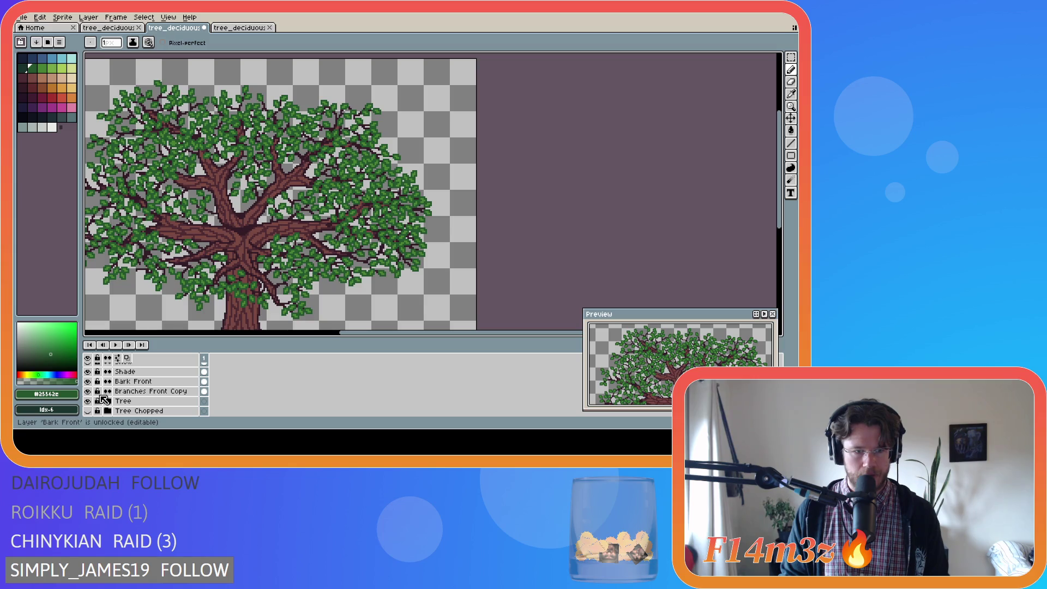
scroll(198, 256, "down", 2)
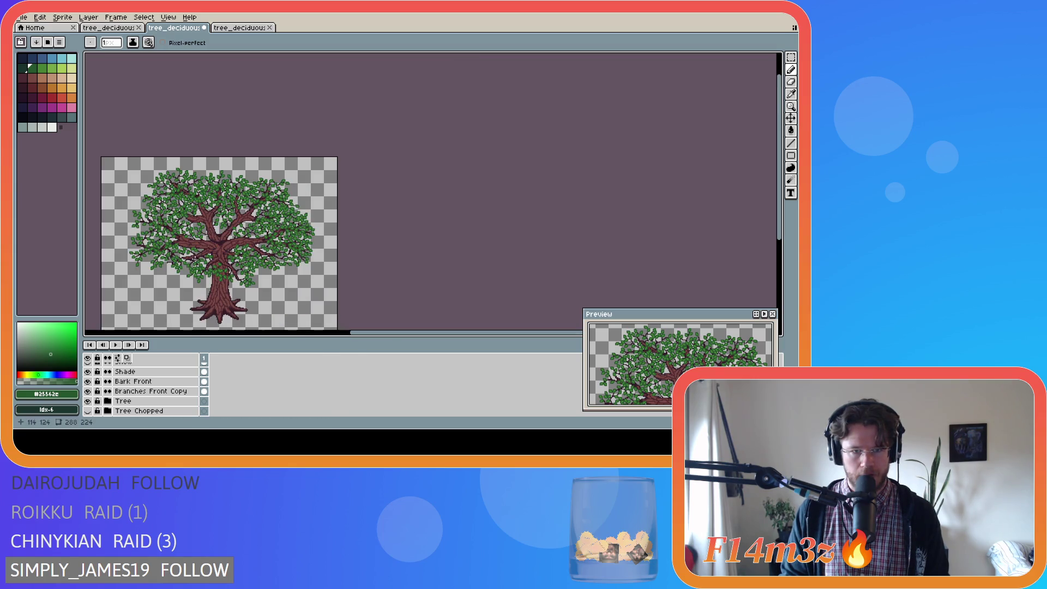
scroll(213, 264, "up", 2)
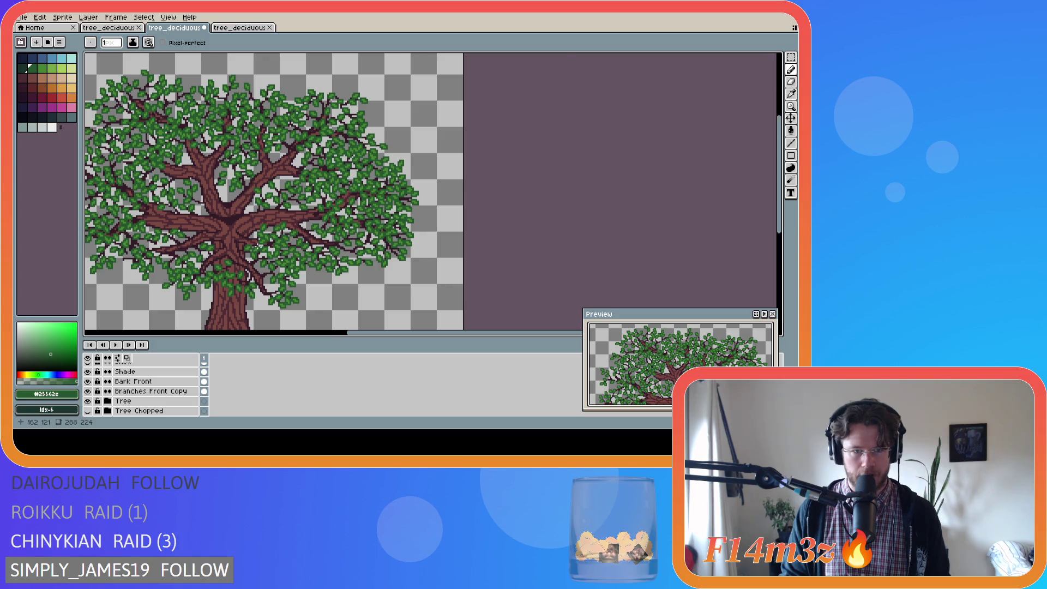
scroll(258, 247, "up", 1)
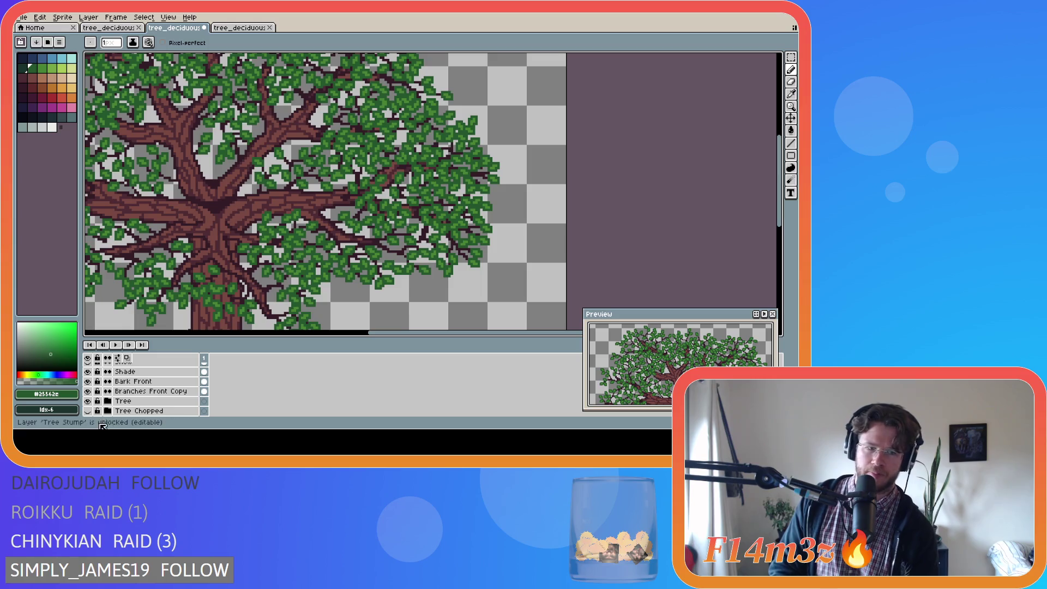
scroll(203, 308, "down", 3)
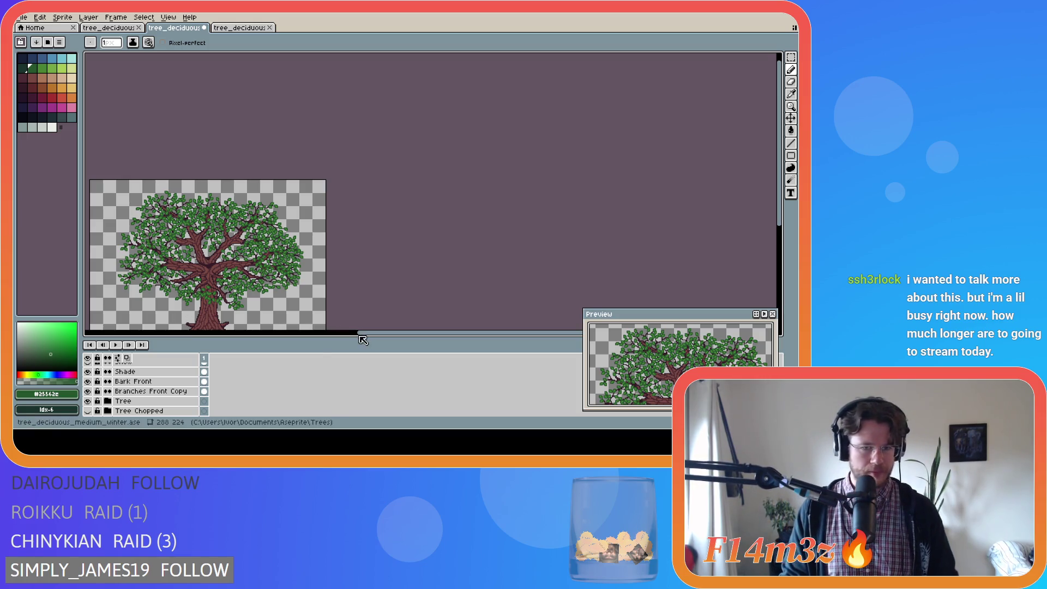
Pan the canvas with the scrollbars to centre the finished tree sprite in view.
left_click_drag(370, 338, 296, 338)
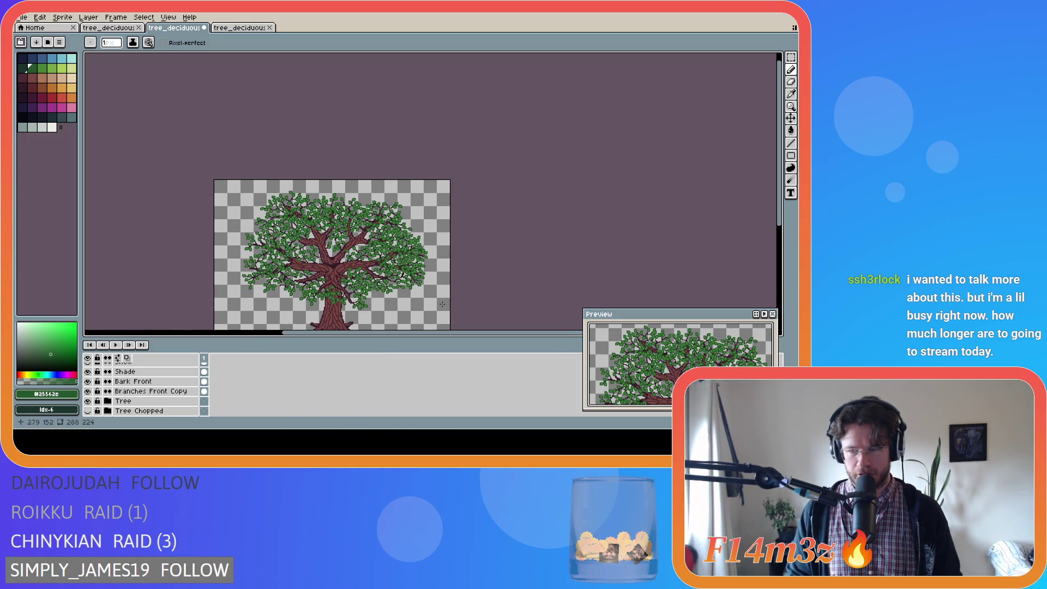
left_click_drag(782, 207, 774, 245)
left_click_drag(365, 339, 341, 336)
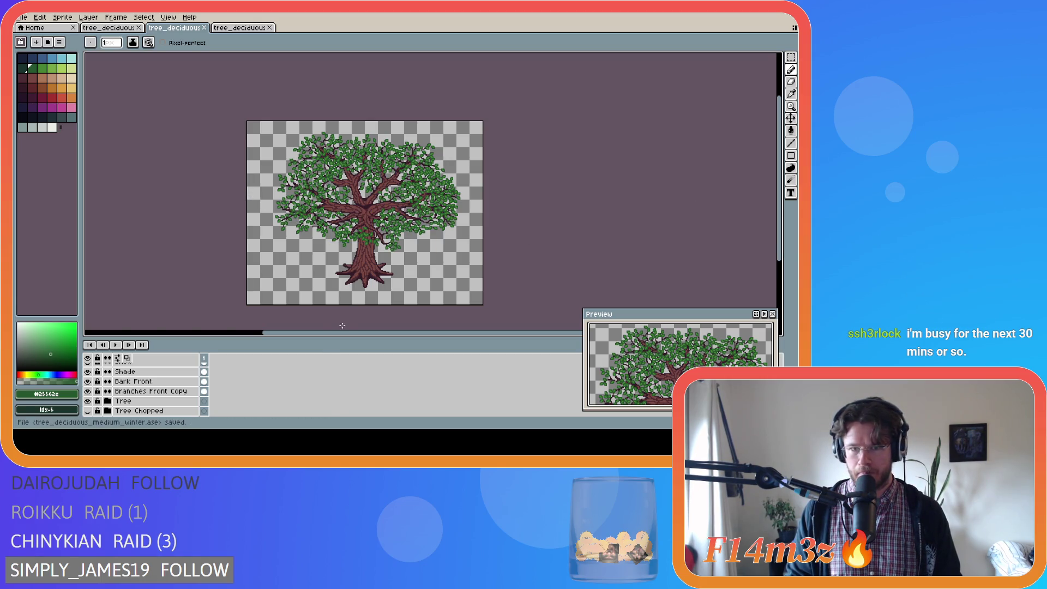
left_click_drag(338, 334, 323, 324)
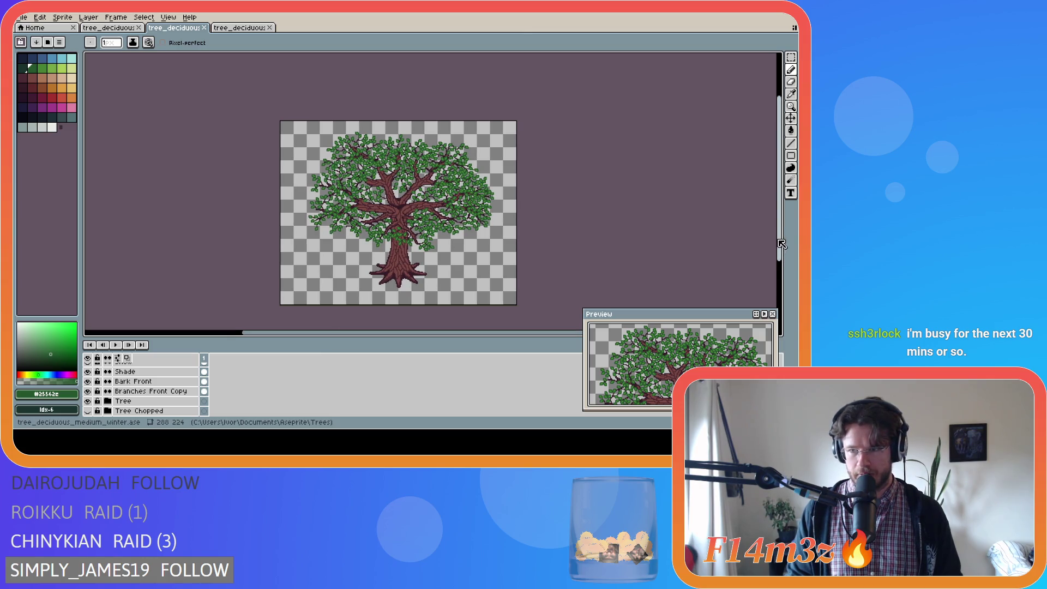
left_click_drag(781, 244, 783, 253)
scroll(398, 200, "up", 1)
scroll(398, 200, "down", 1)
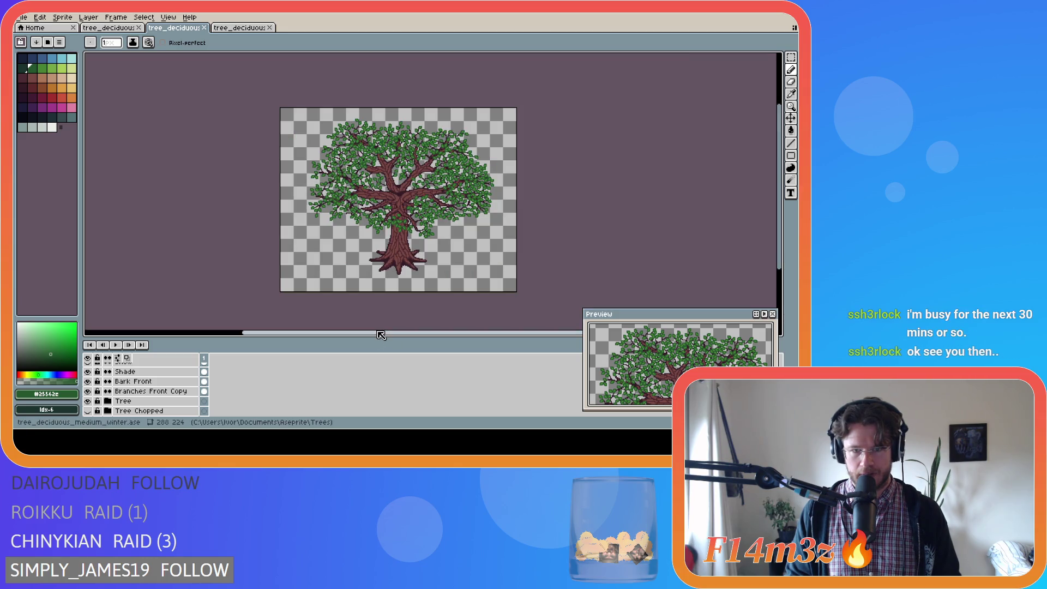
left_click_drag(380, 335, 387, 335)
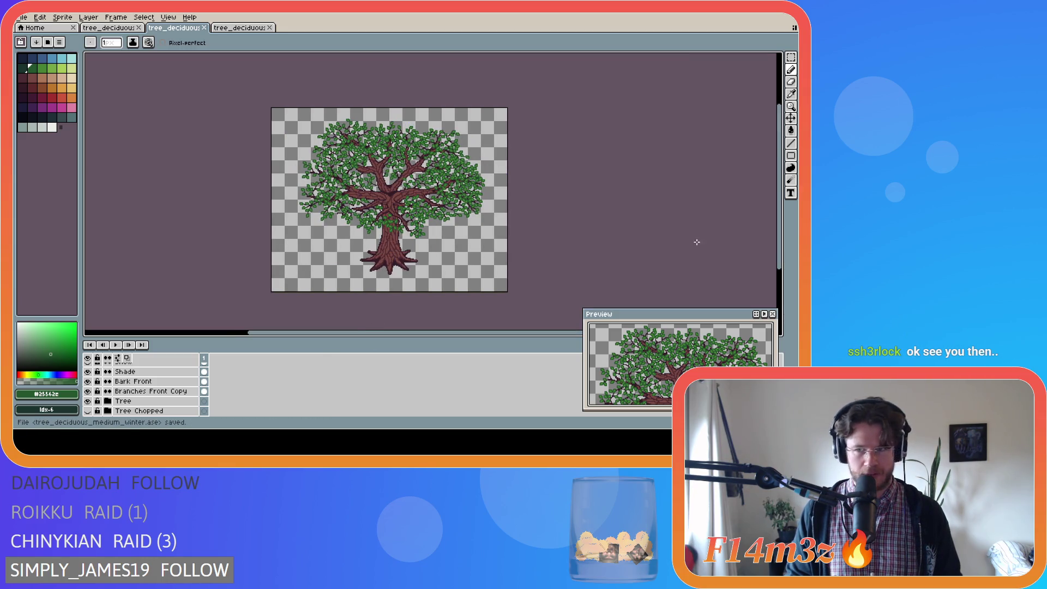
left_click_drag(557, 336, 545, 333)
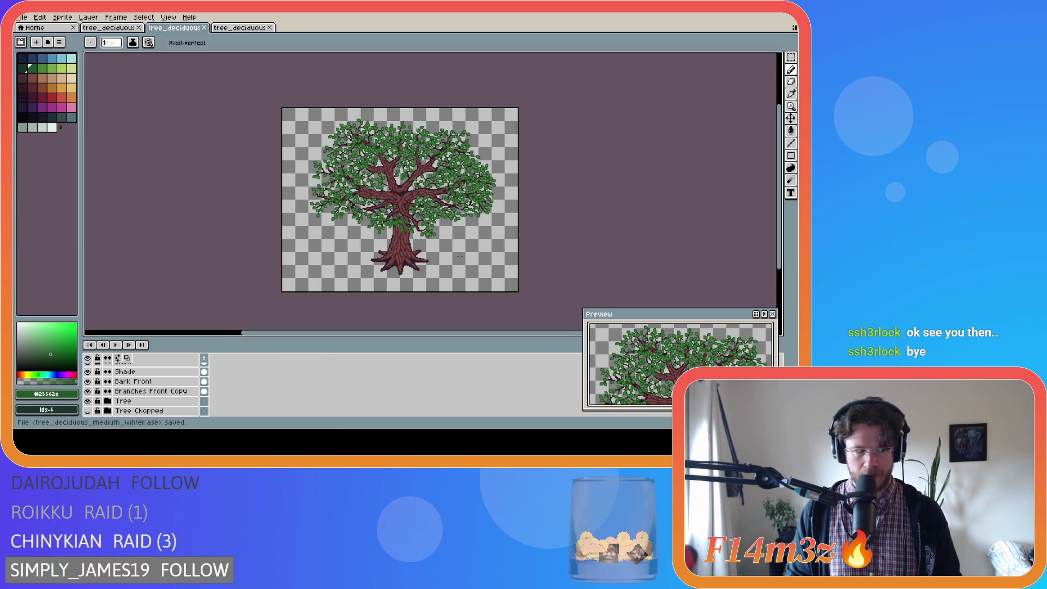